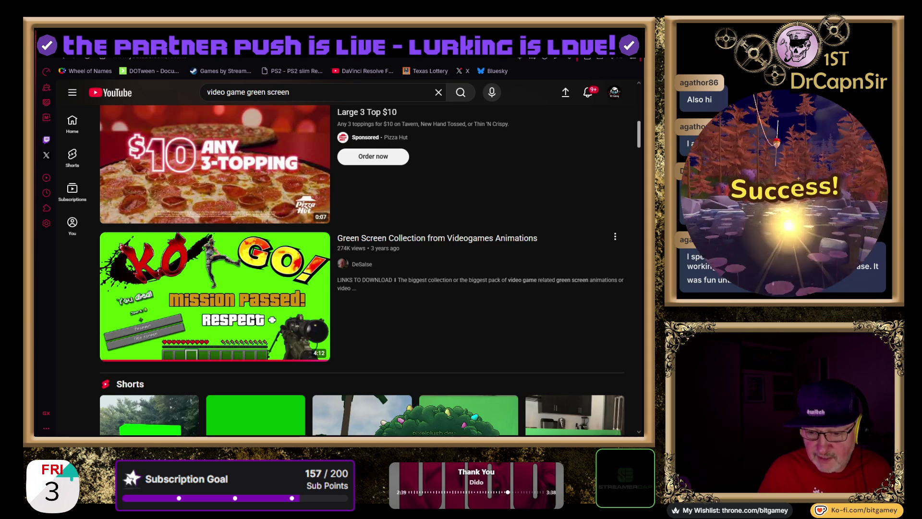
Bring up YouTube search results for 'video game green screen', including the Green Screen Collection video
mouse_move(214, 296)
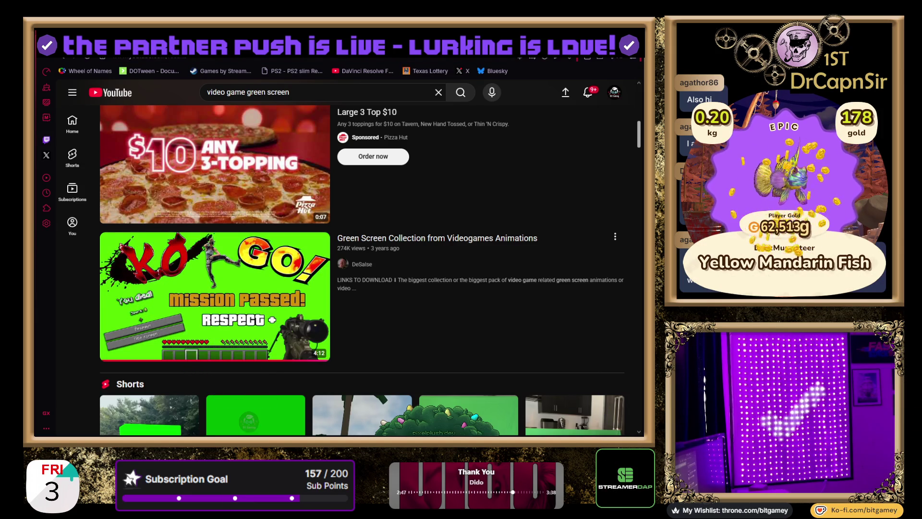
Switch back to the Twitch Creator Dashboard's empty Create a Custom Power-up dialog
key("ctrl+Tab")
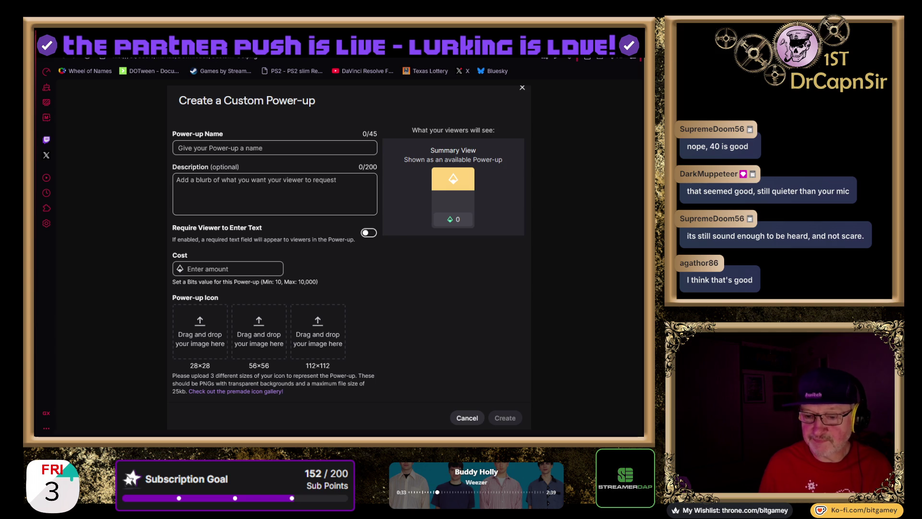
Open and close the premade Custom Power-ups Collection, then switch to the Crazy Taxi video tab
left_click(235, 391)
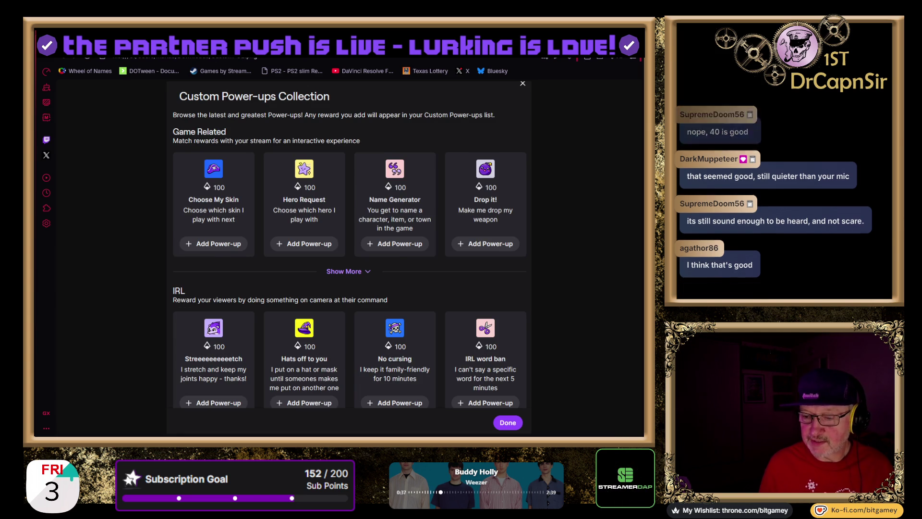
key("Escape")
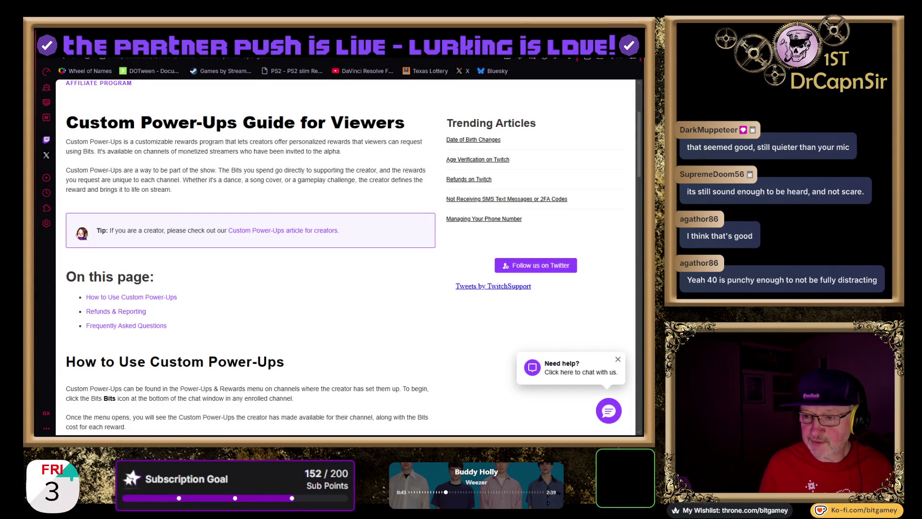
key("ctrl+Tab")
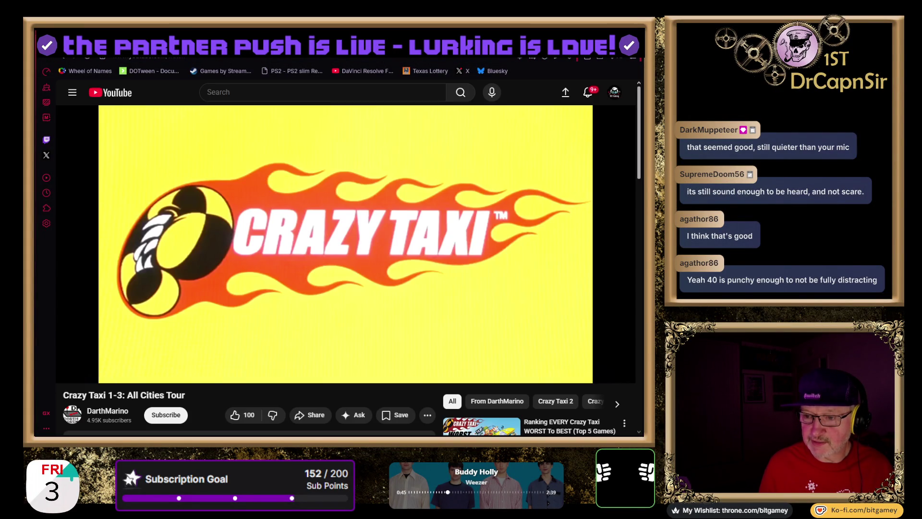
Cycle tabs past the Crazy Taxi video to the Custom Power-Ups Guide for Viewers article
key("ctrl+Tab")
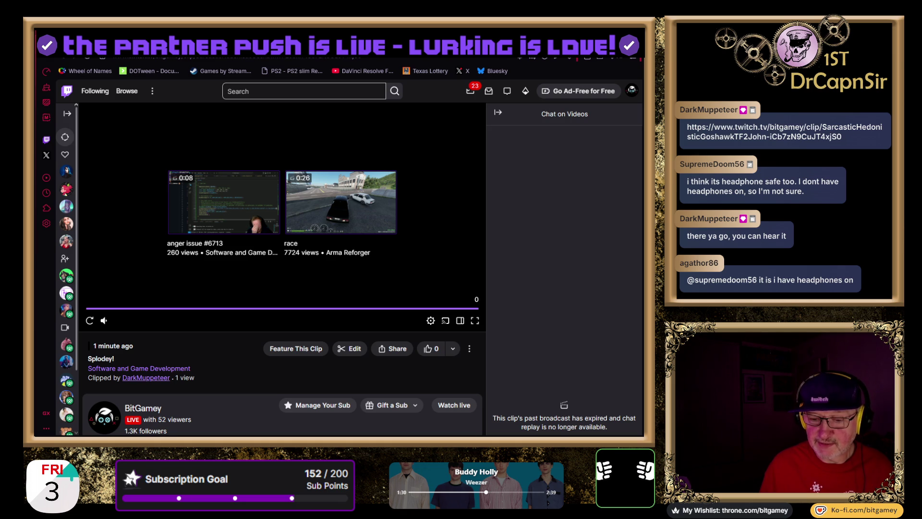
key("ctrl+Tab")
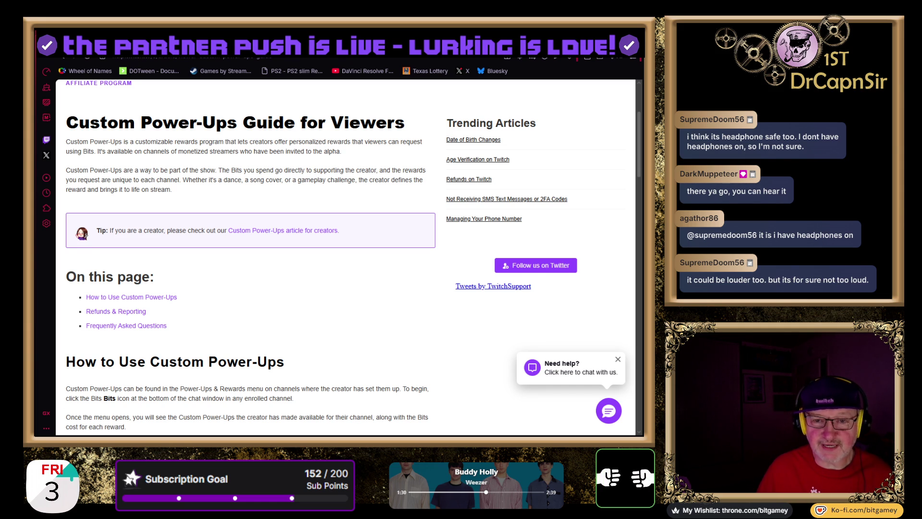
scroll(146, 204, "up", 1)
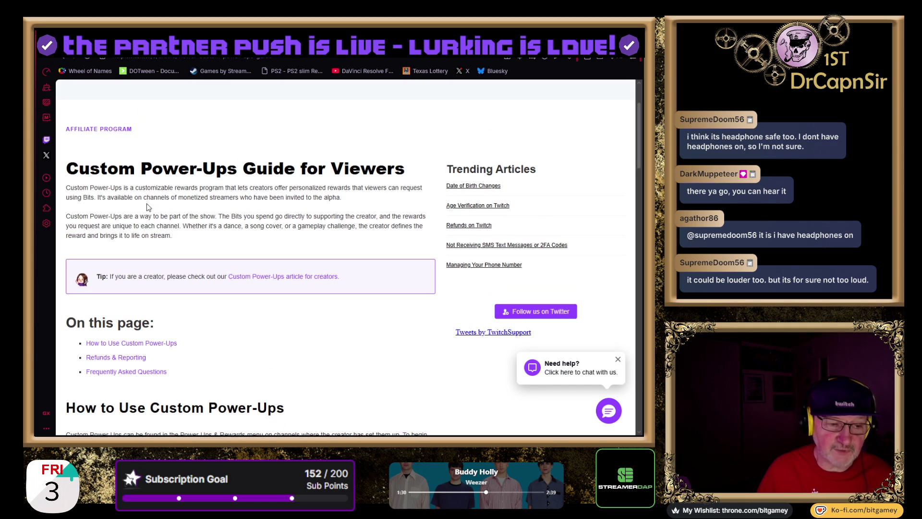